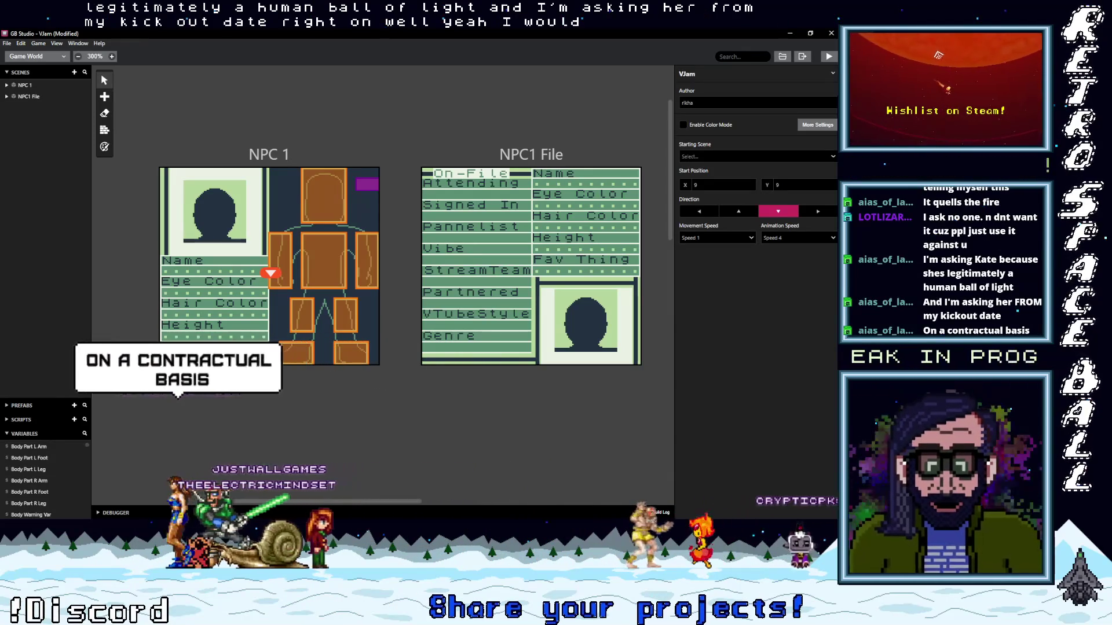
Select the NPC 1 scene to view its On Init script with the nested $Local 0 body-part conditions.
click(268, 154)
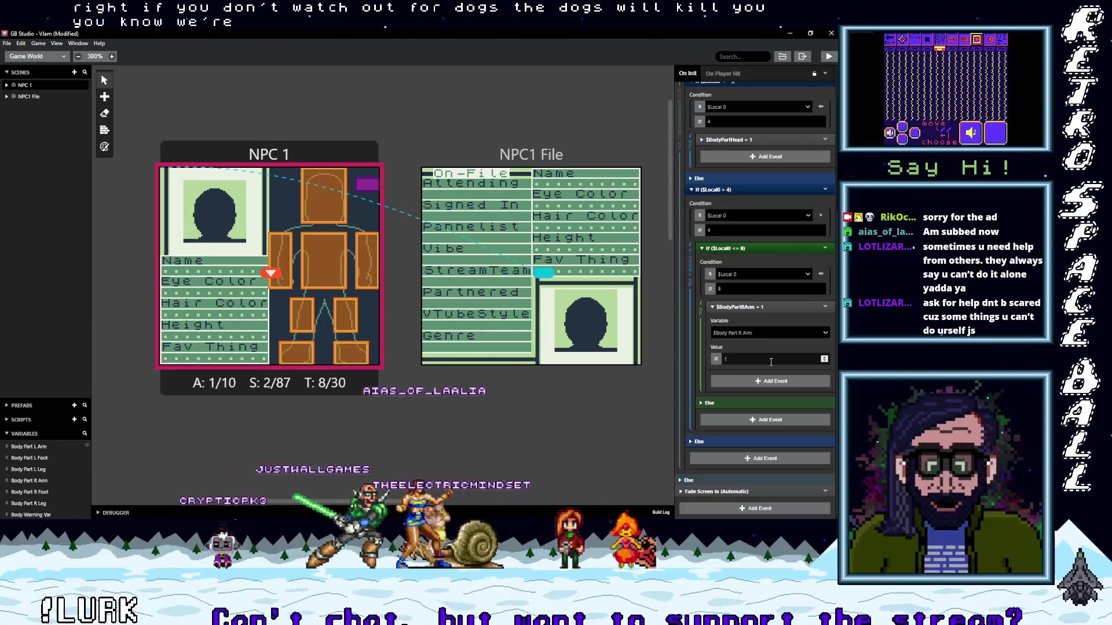
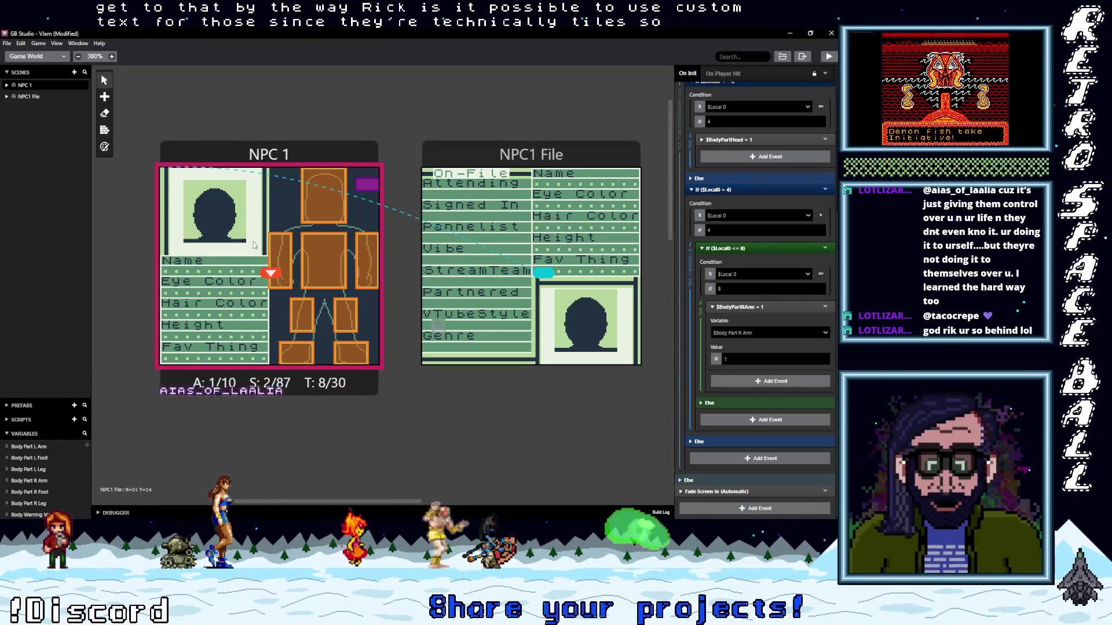
Nudge the NPC1 File scene slightly left on the canvas, then switch to Aseprite.
drag(482, 160, 460, 161)
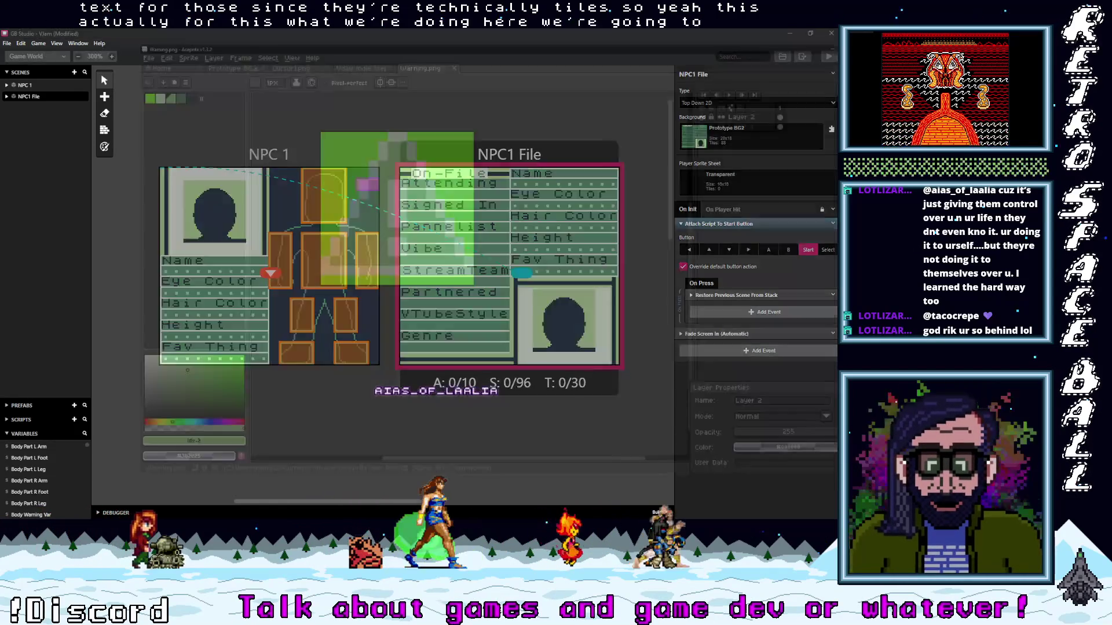
key(alt+Tab)
Bring up the Prototype BG.aseprite sprite document and pan its canvas.
click(255, 55)
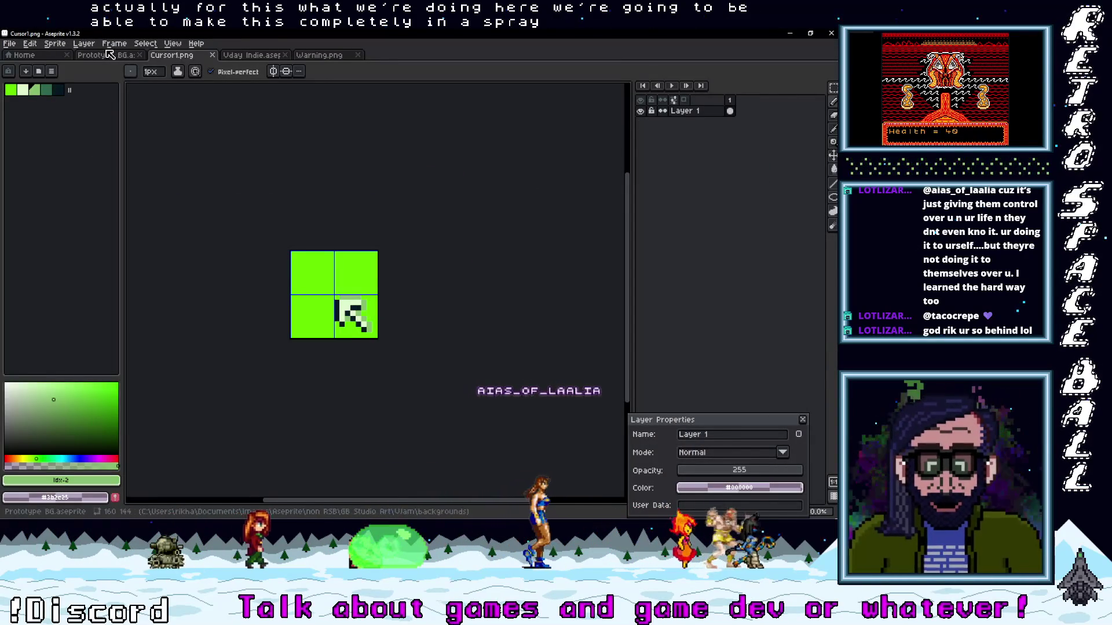
click(106, 55)
drag(272, 393, 279, 338)
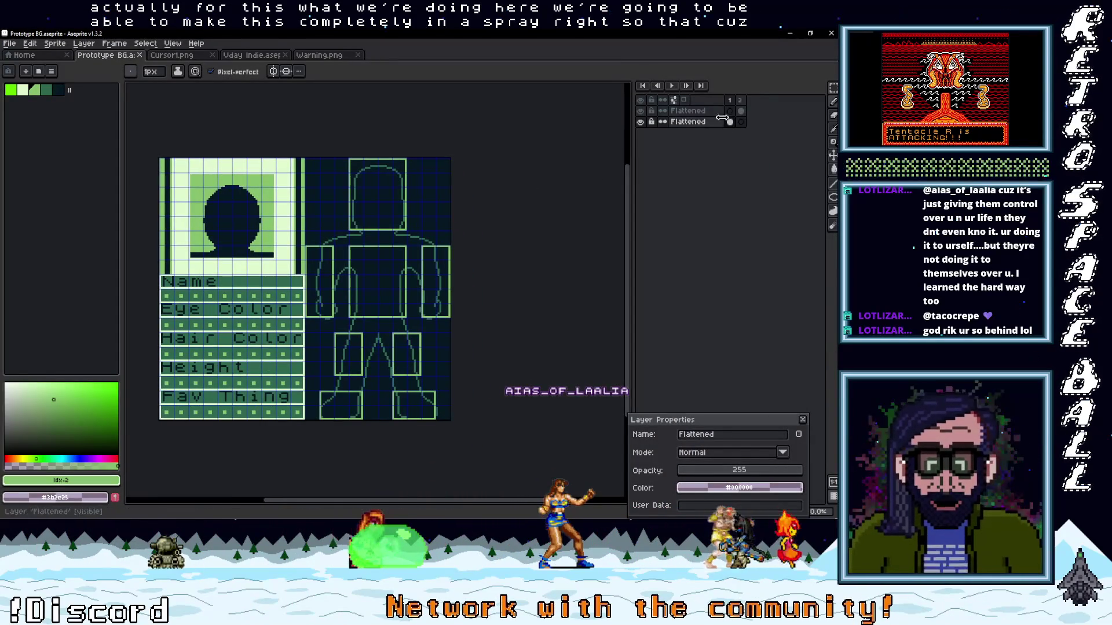
Compare frame 1's portrait template with frame 2's On-File info card.
click(741, 122)
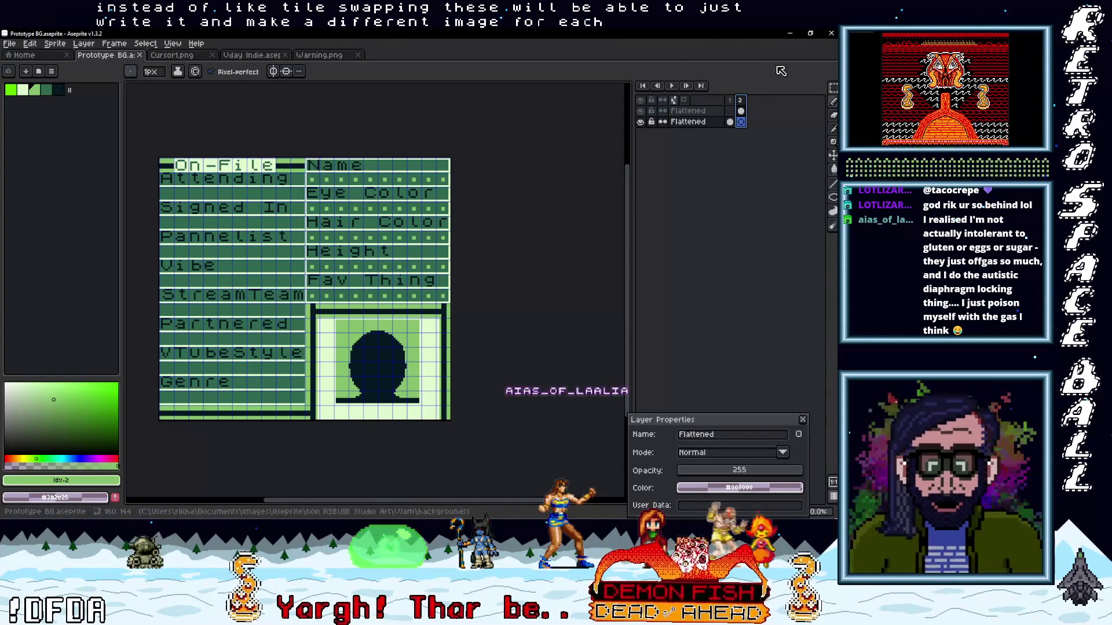
click(730, 100)
click(738, 101)
click(740, 101)
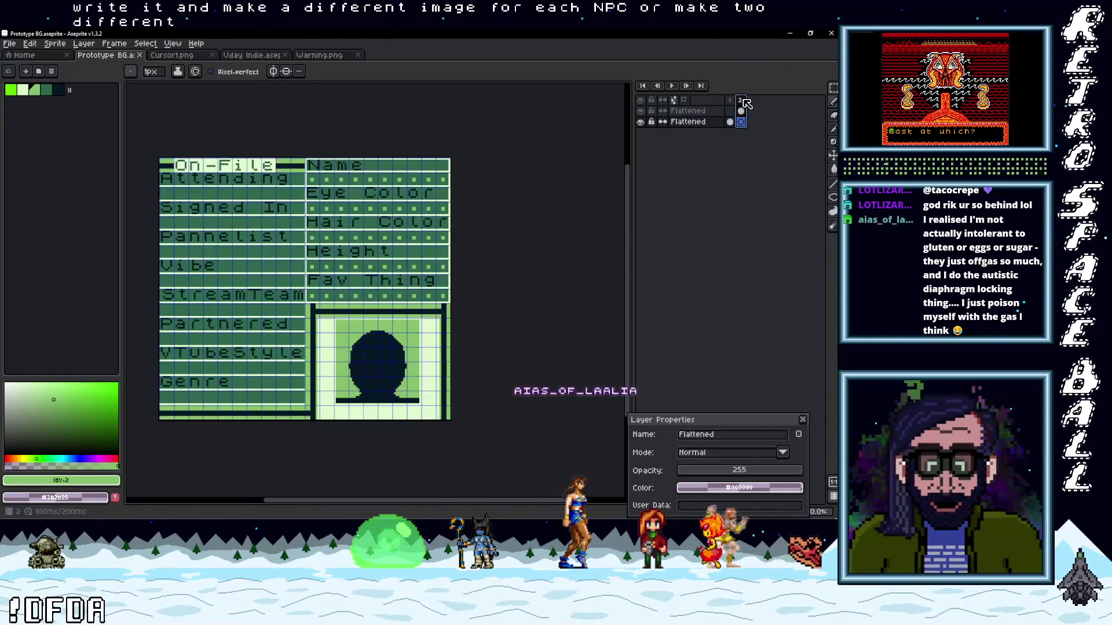
click(729, 99)
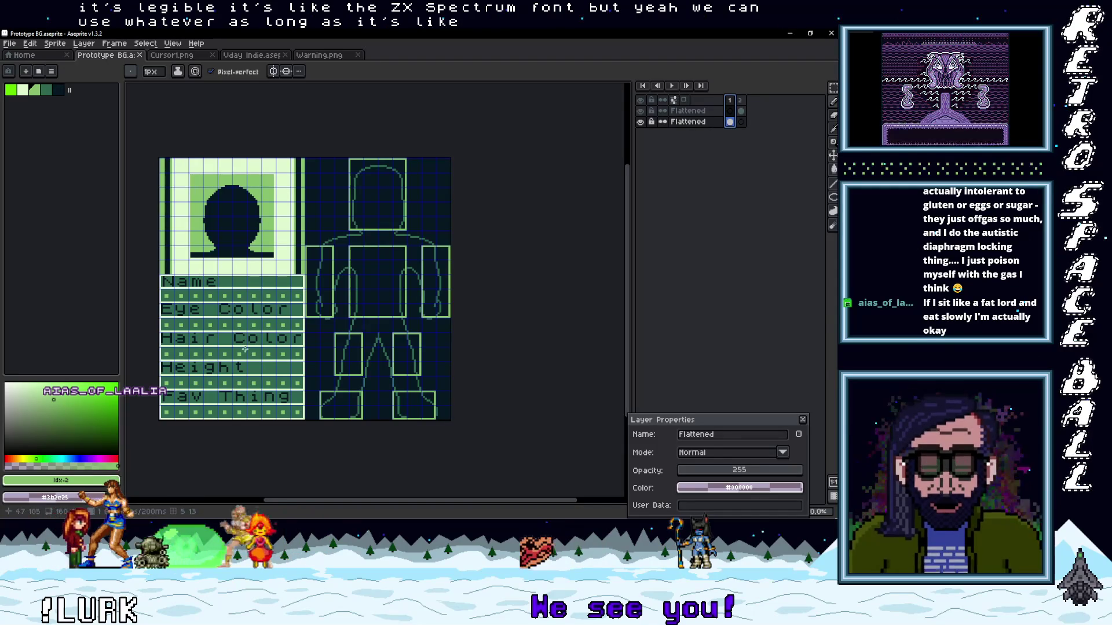
click(740, 102)
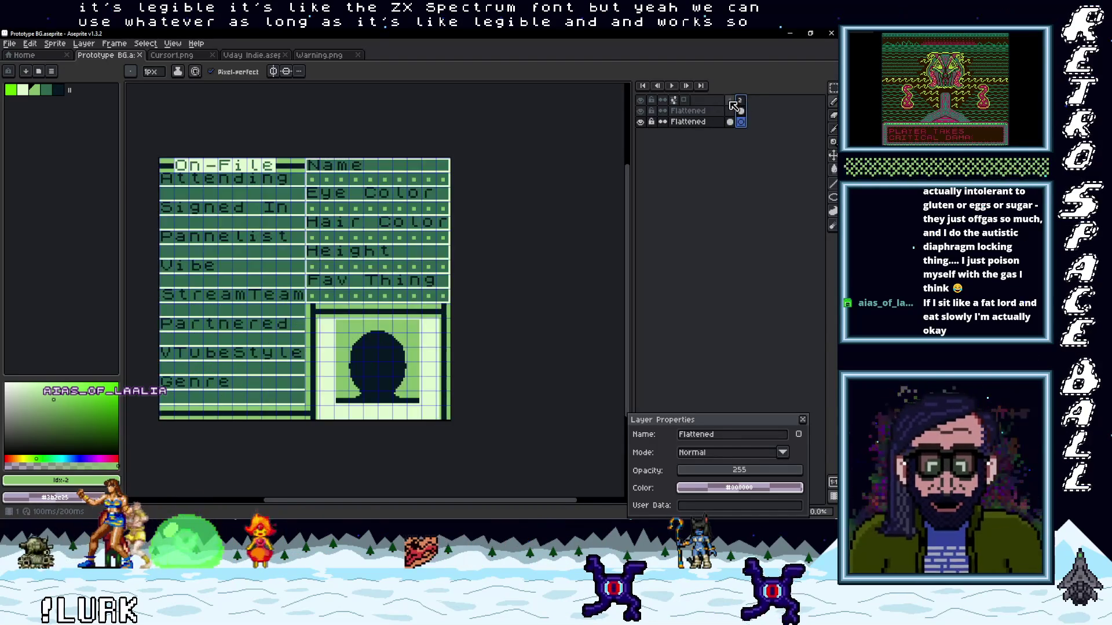
click(729, 102)
click(740, 102)
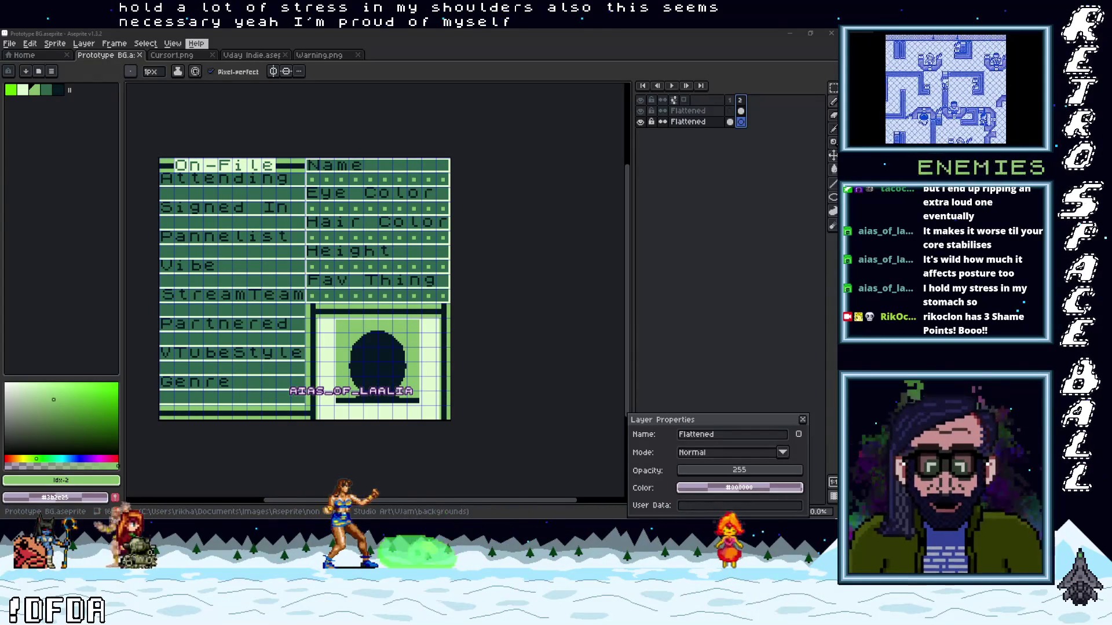
key(alt+Tab)
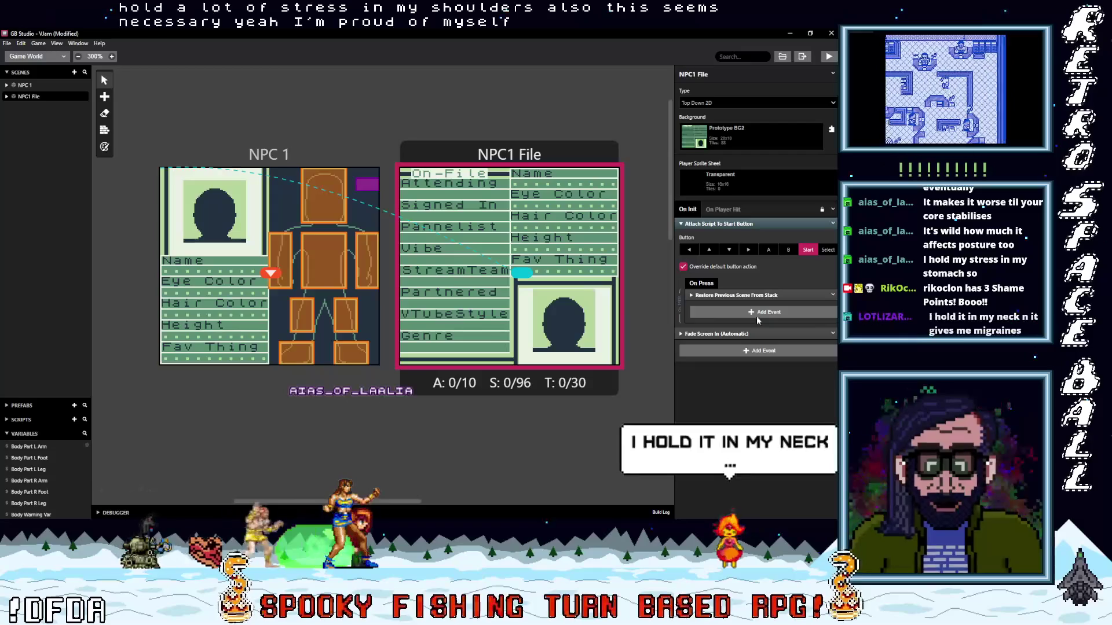
Select the NPC 1 scene to show its On Init script events.
click(279, 155)
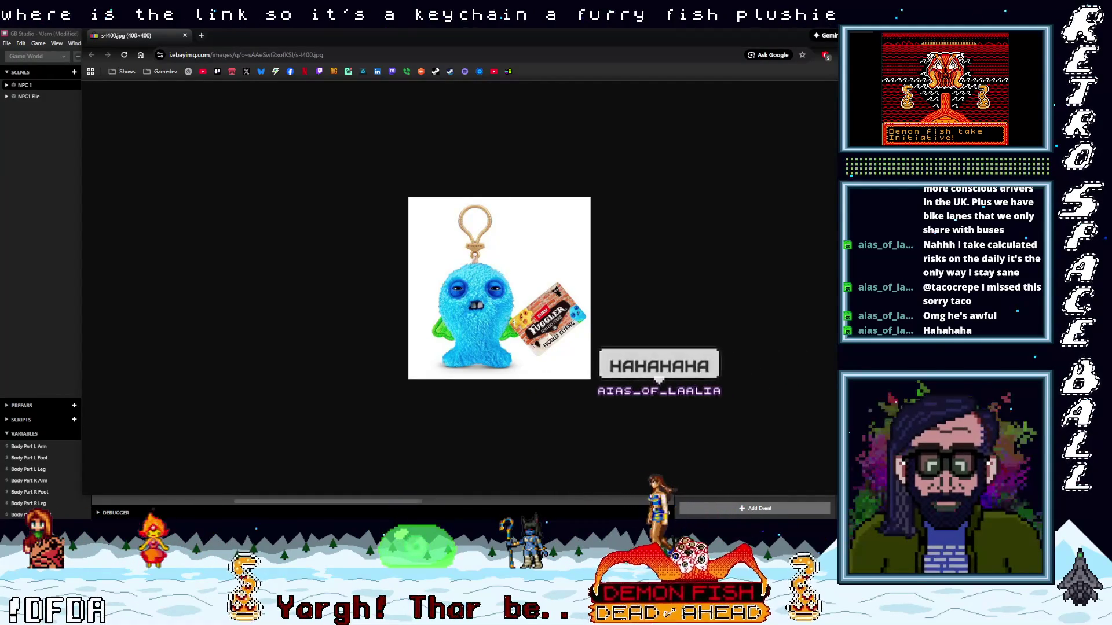
Maximize the Chrome window with the blue fish plush keychain photo, then close it.
ctrl+scroll(535, 335, up, 7)
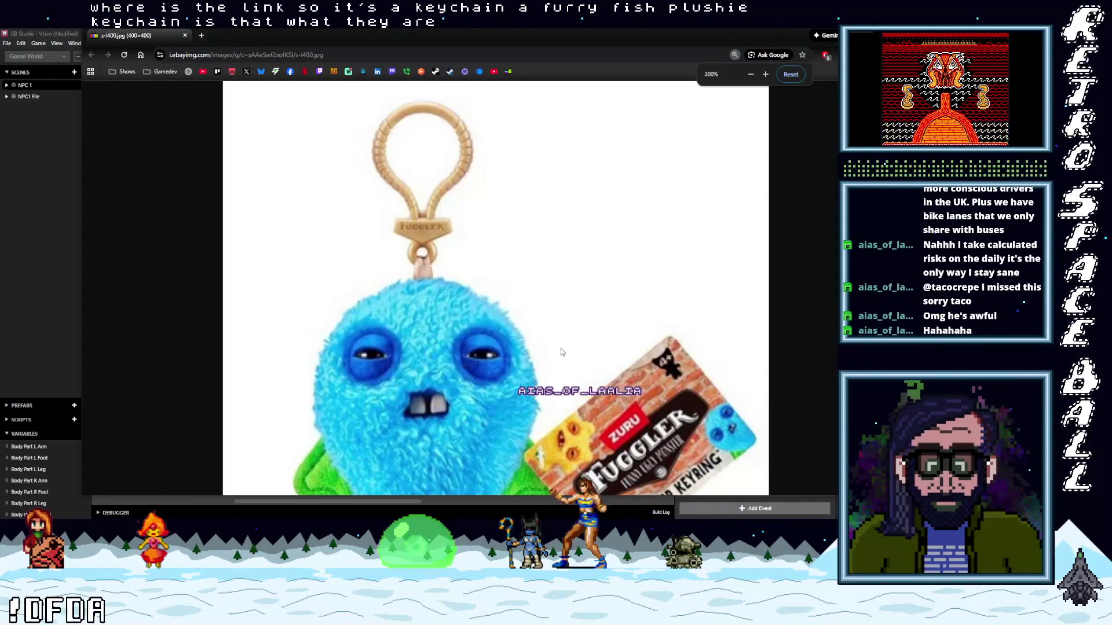
scroll(558, 350, down, 2)
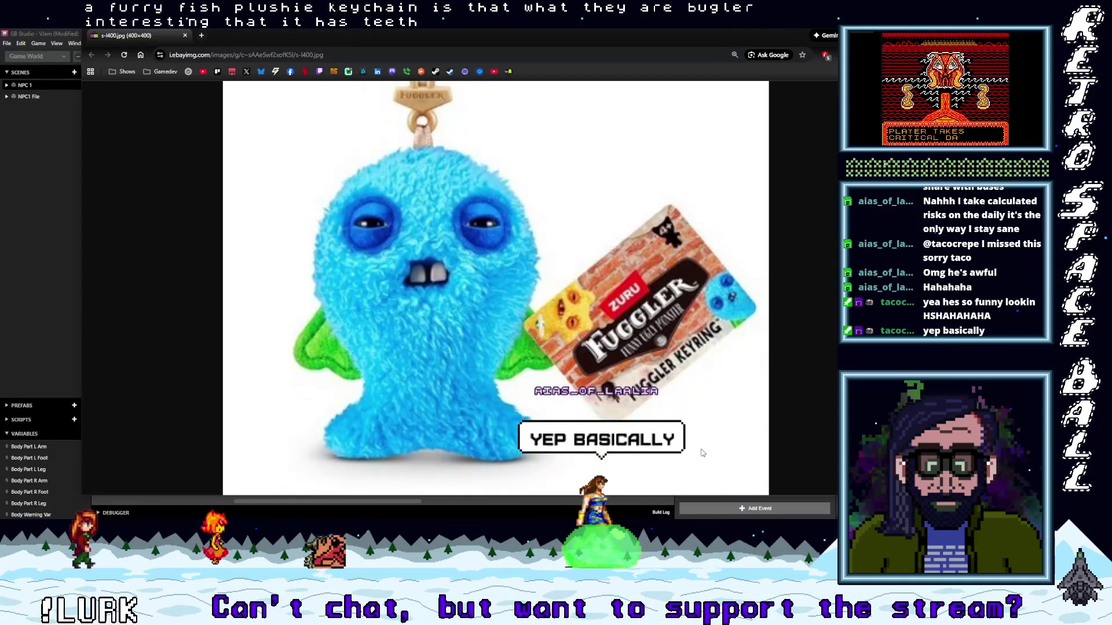
scroll(702, 453, down, 5)
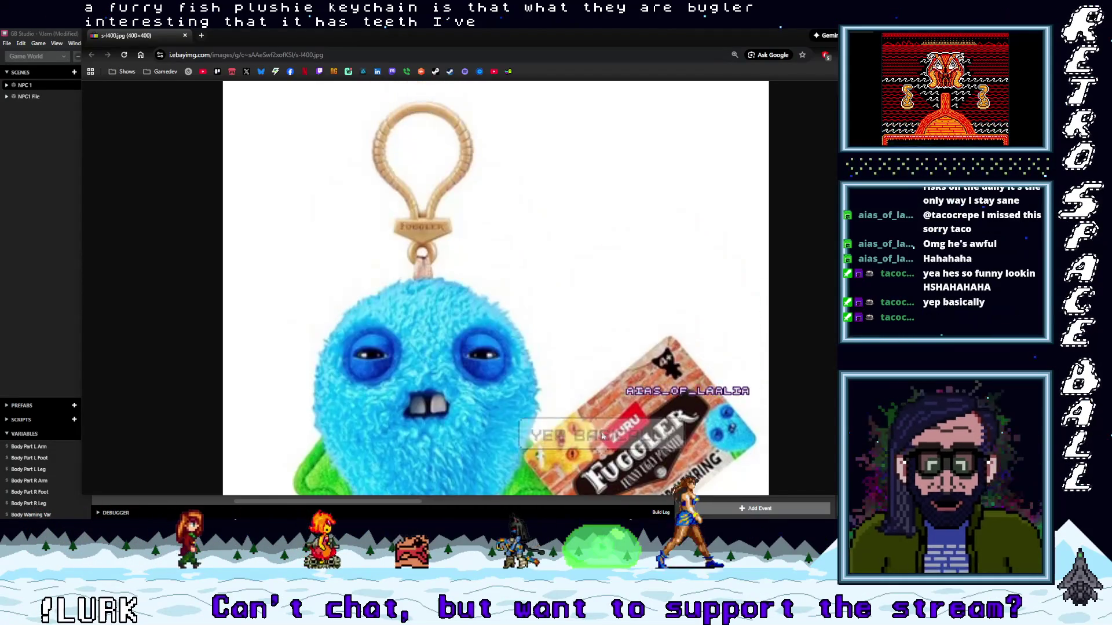
scroll(159, 106, down, 2)
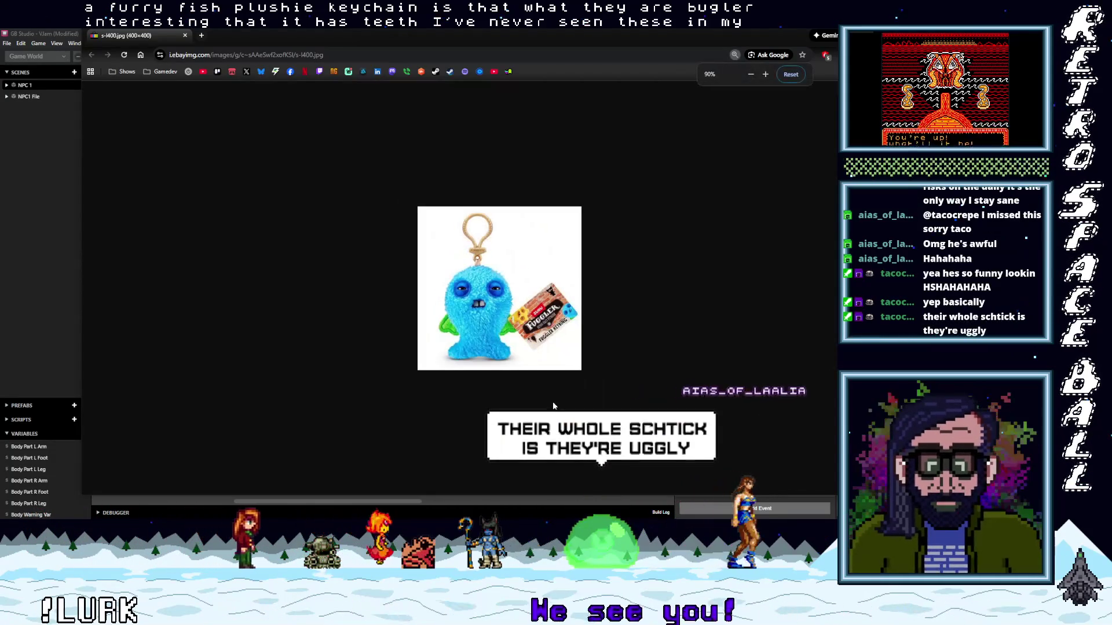
double_click(193, 36)
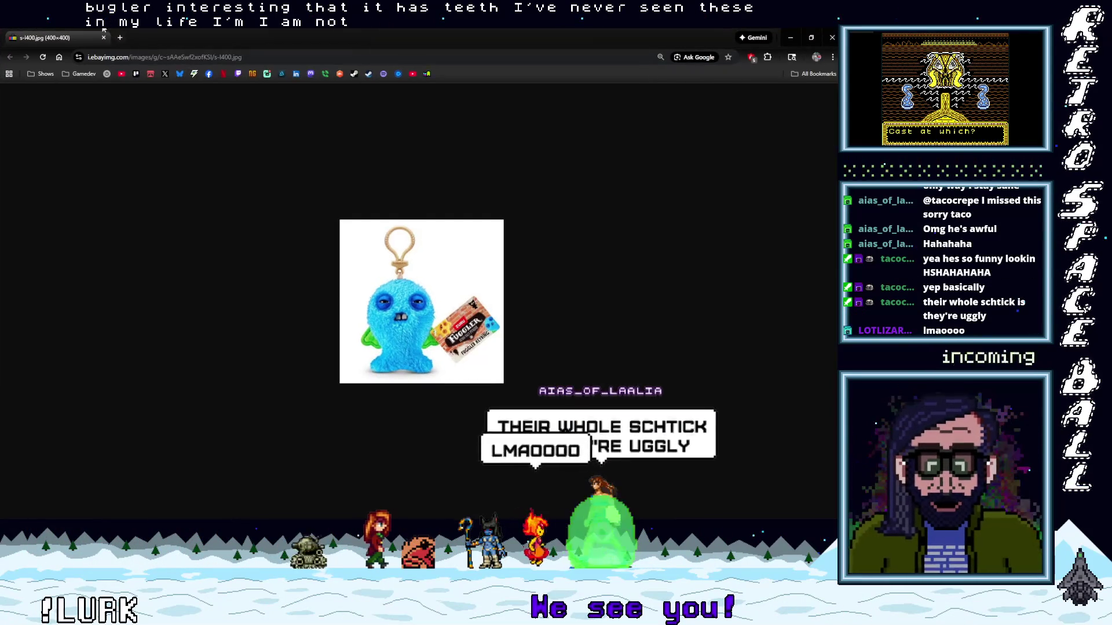
click(104, 37)
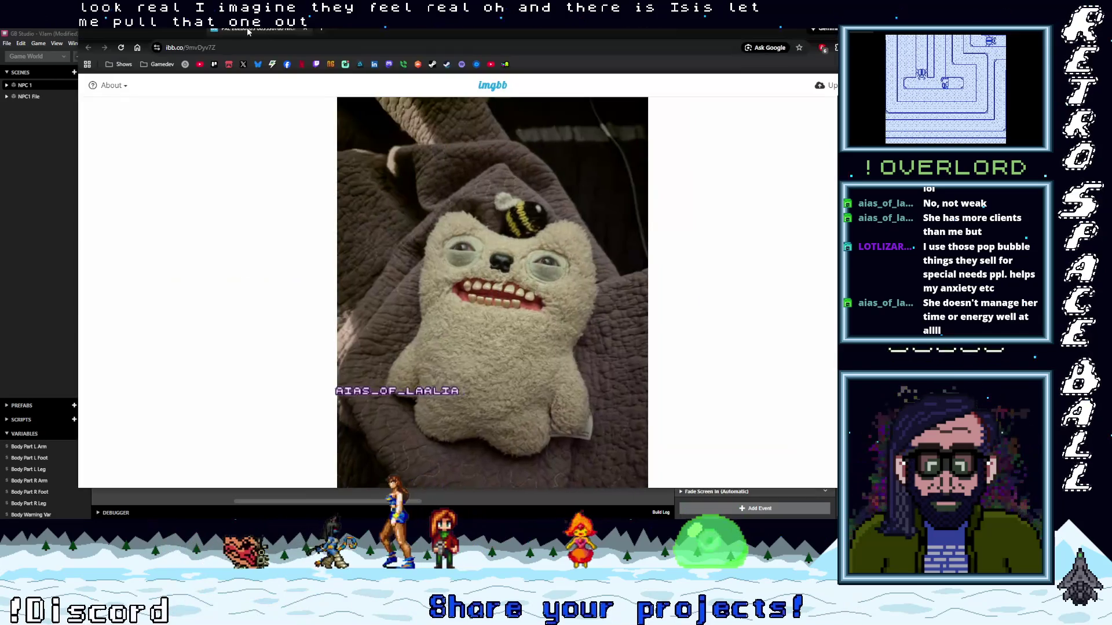
Bring the imgbb page with the beige bee-topped plush photo to the front.
mouse_move(248, 32)
mouse_down()
mouse_move(300, 38)
mouse_move(276, 32)
mouse_move(286, 30)
mouse_up()
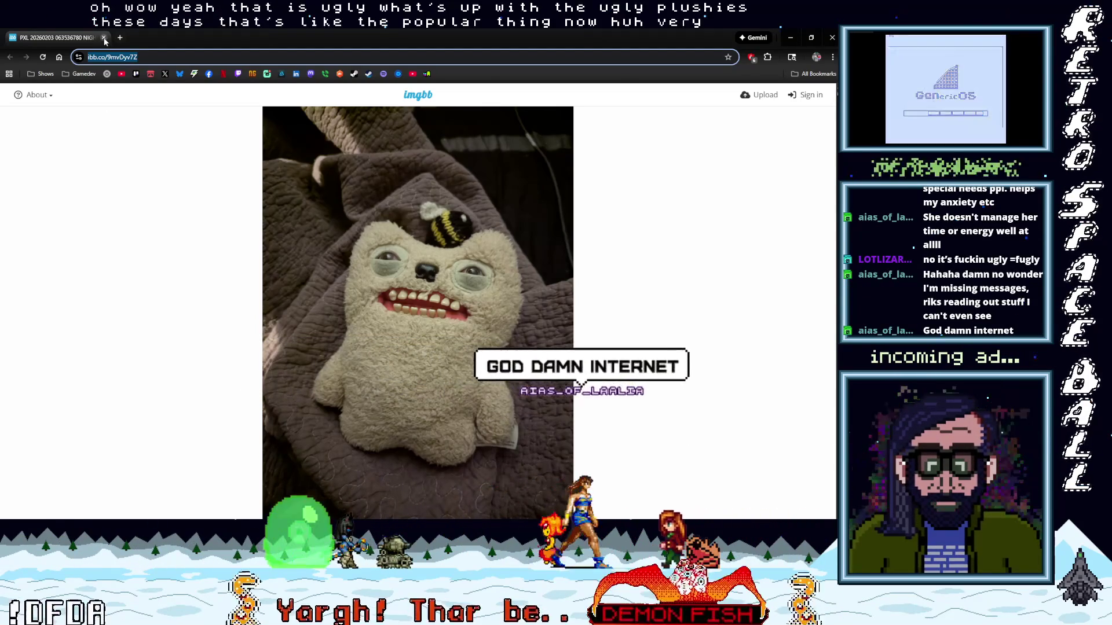
Return to GB Studio's NPC 1 On Init script with $BodyWarningVar = Random(1,64).
key(alt+Tab)
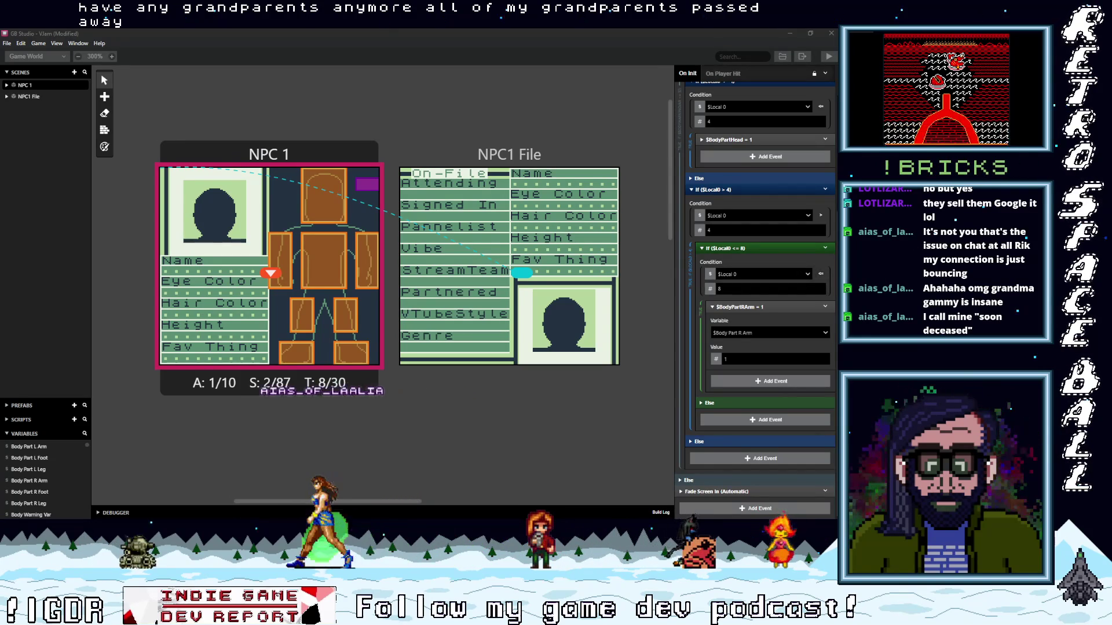
scroll(822, 220, up, 5)
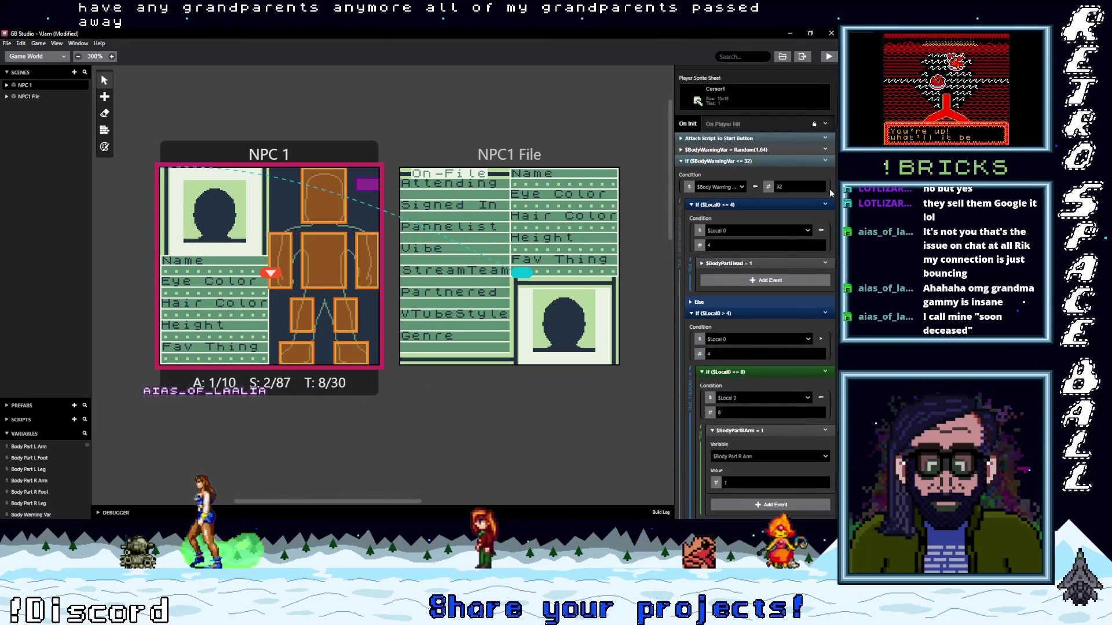
Collapse the $Local0 If blocks and duplicate the If $Local0 > 4 event below itself.
scroll(833, 193, down, 3)
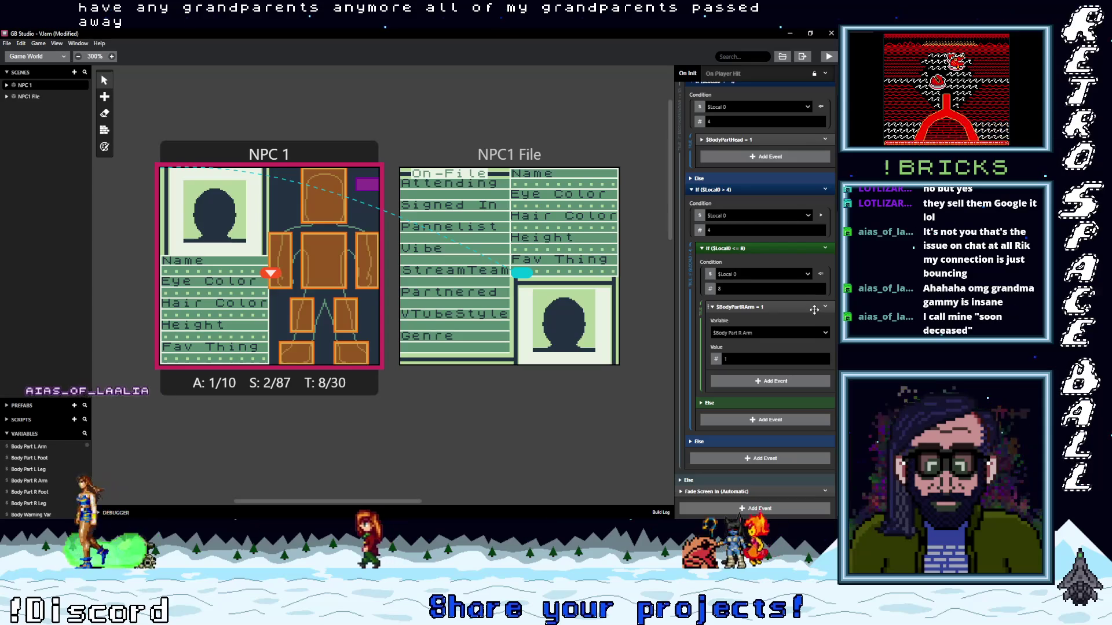
click(745, 191)
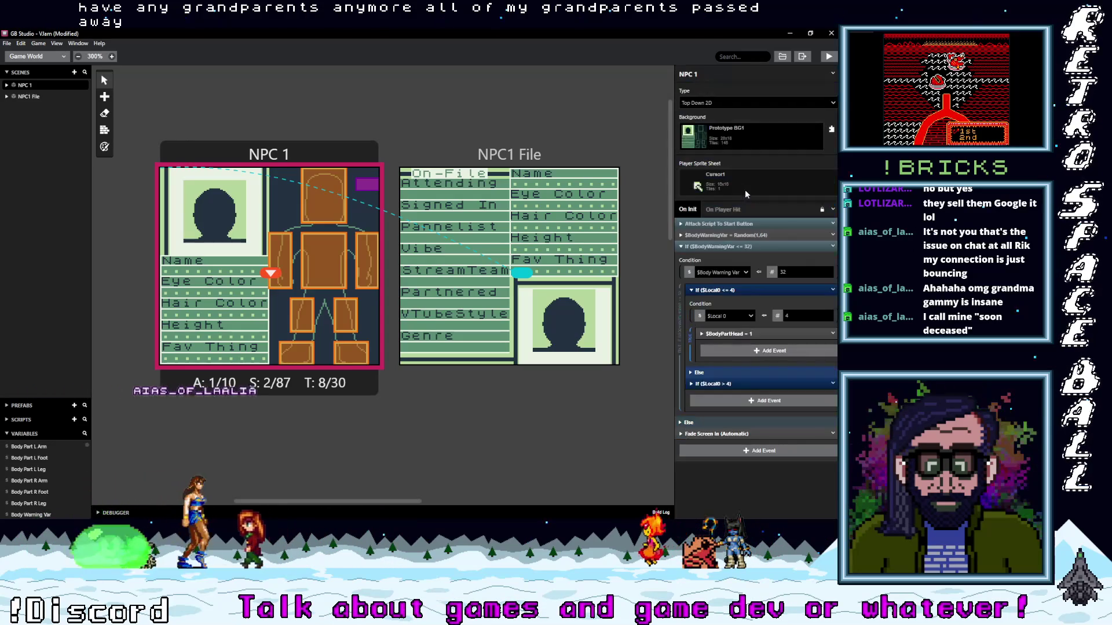
click(736, 290)
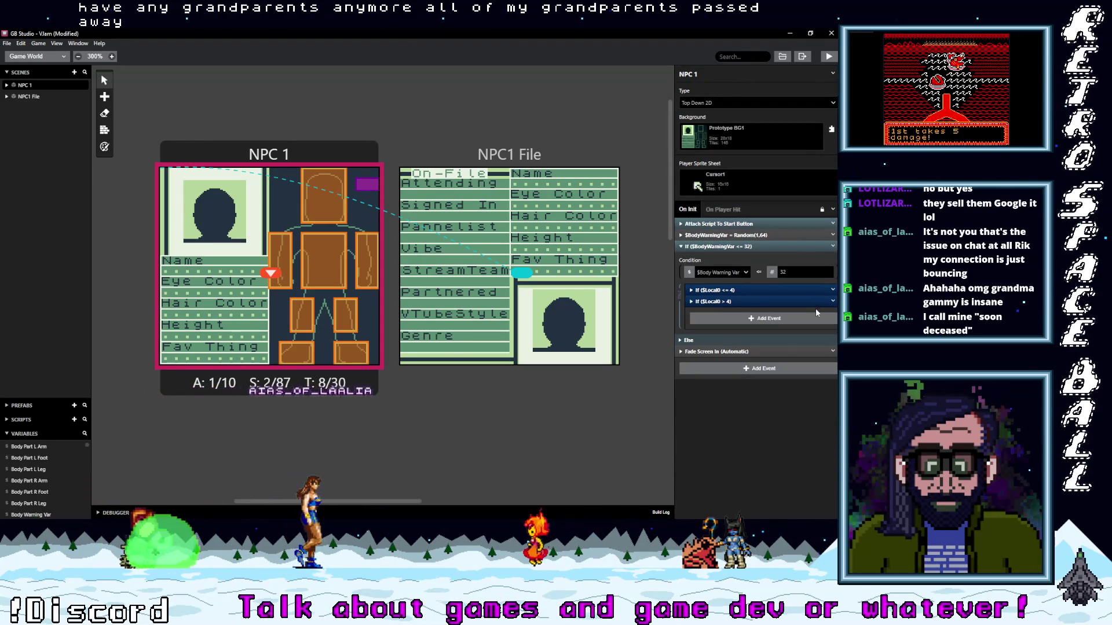
click(832, 301)
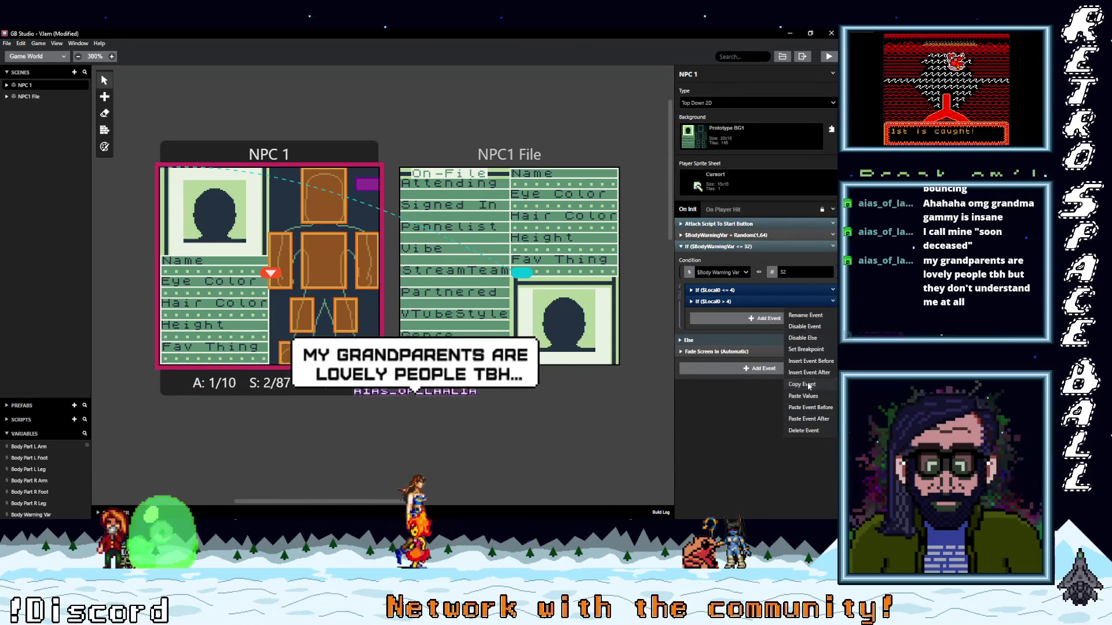
click(809, 419)
click(748, 313)
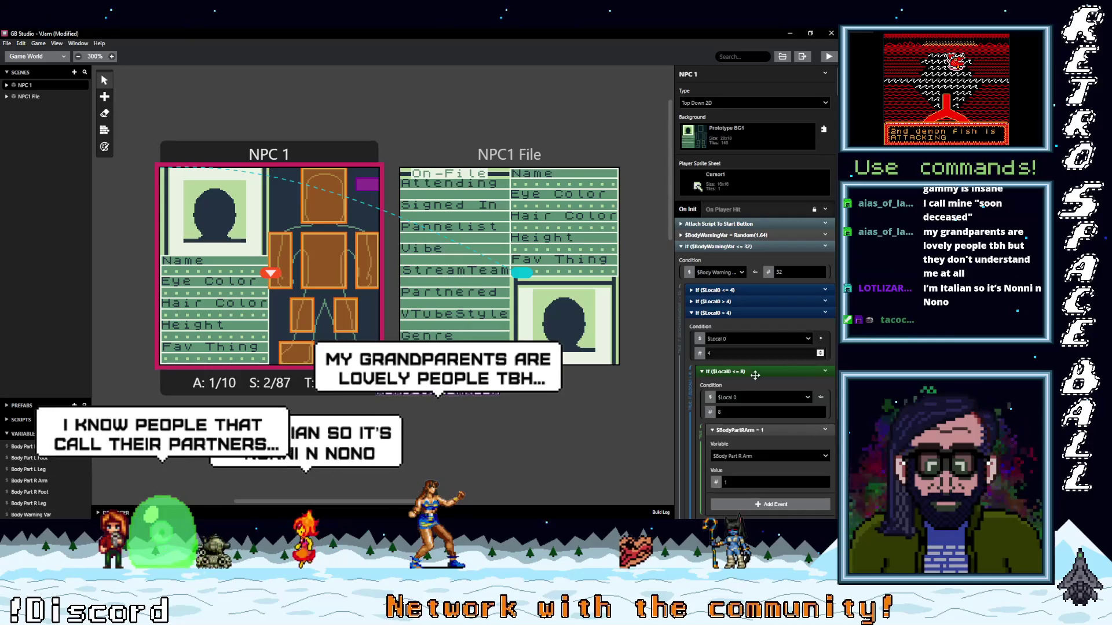
Change the copy to check $Local0 > 8 and ≤ 12, setting Body Part Chest.
scroll(753, 371, down, 2)
click(691, 230)
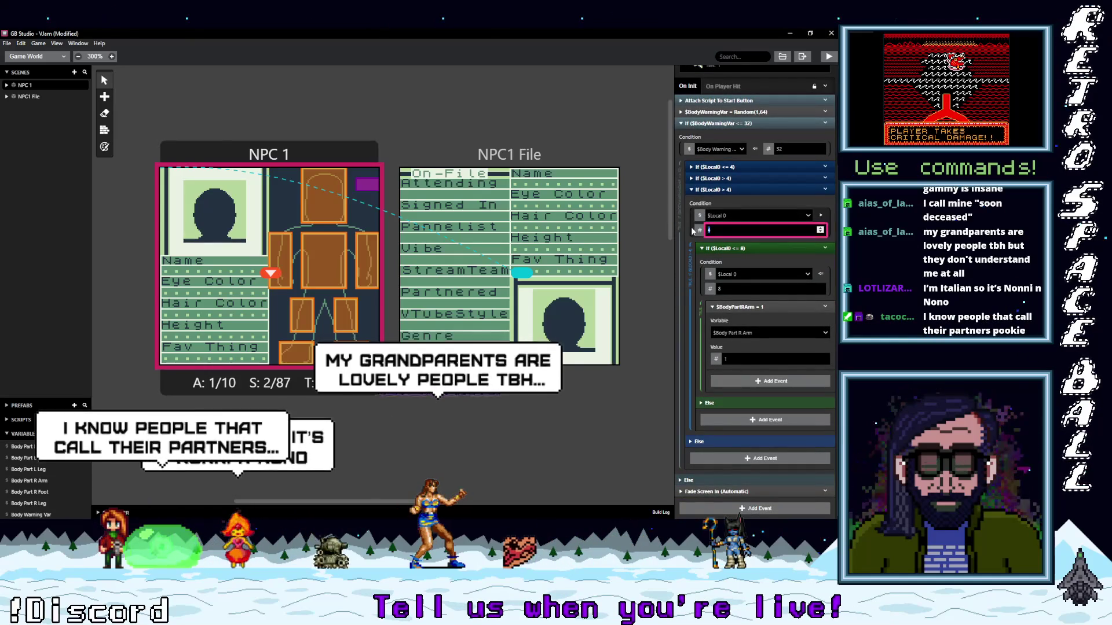
text(8)
click(733, 289)
text(12)
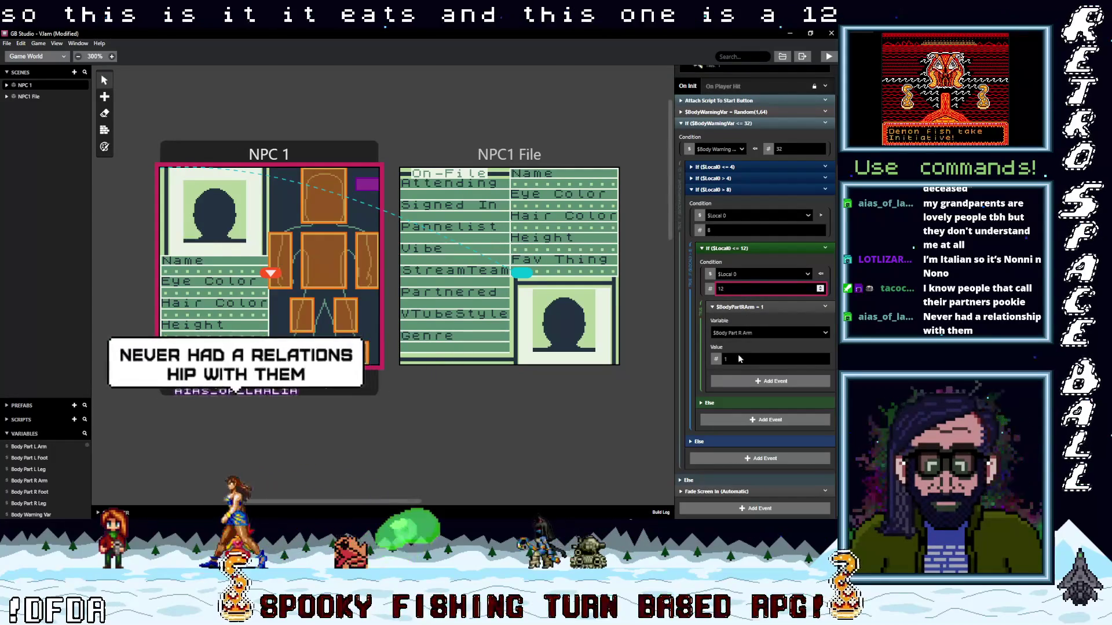
click(749, 333)
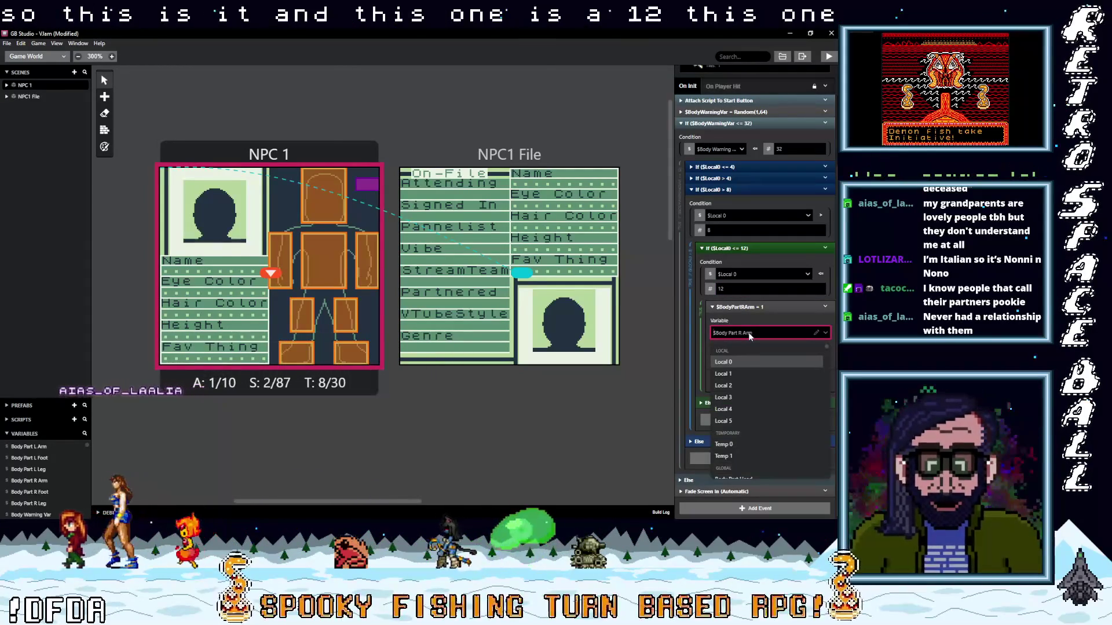
text(ches)
click(751, 361)
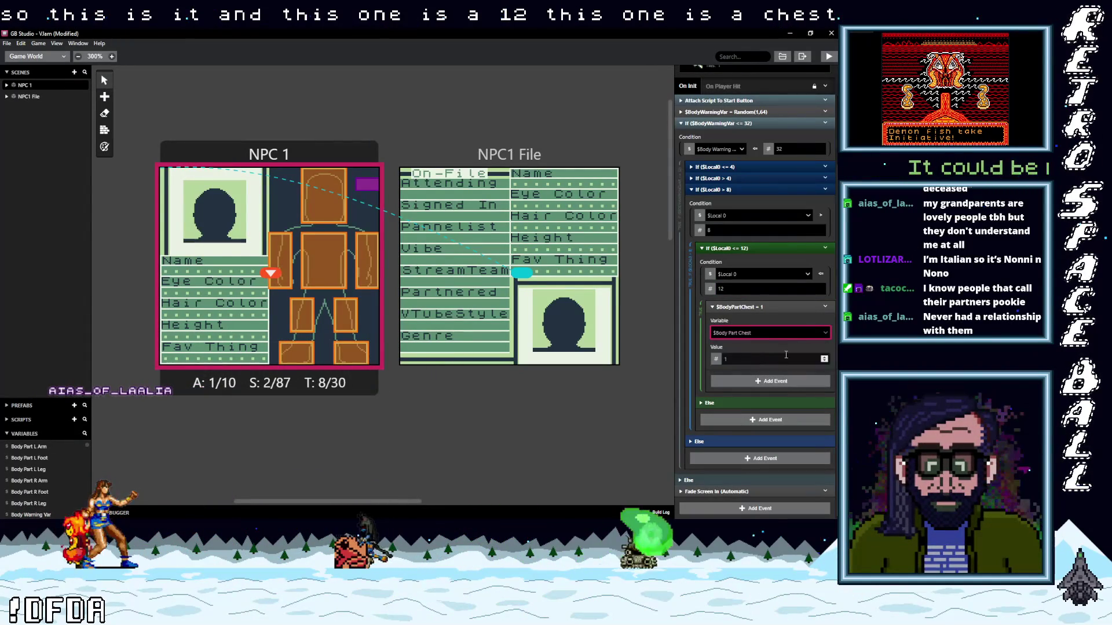
Collapse the If $Local0 > 8 block and paste another copy of it after.
click(811, 190)
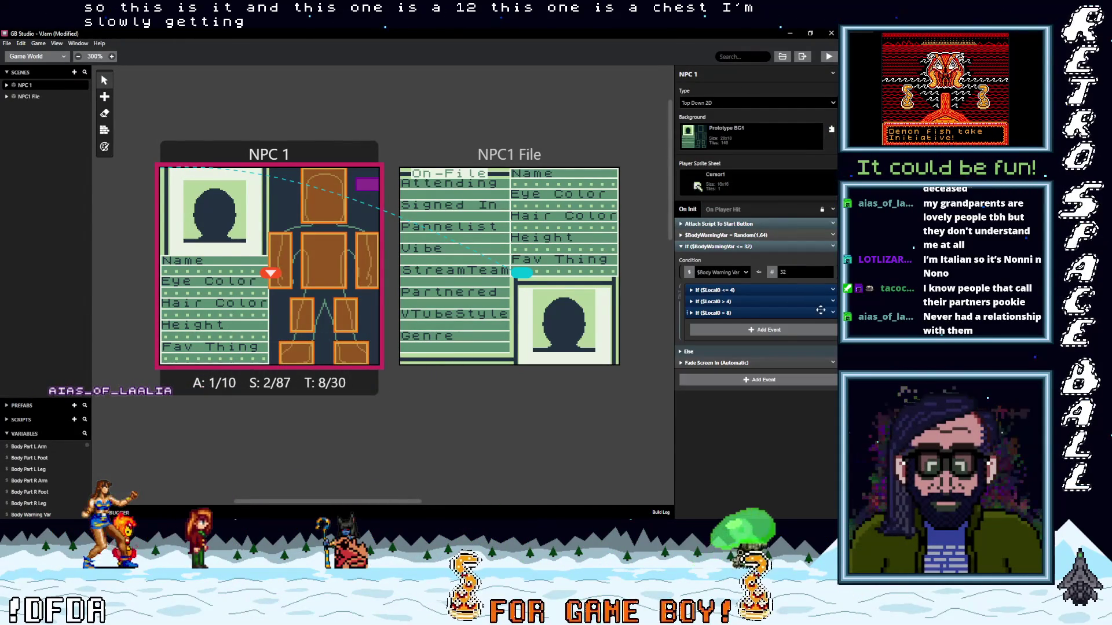
click(833, 313)
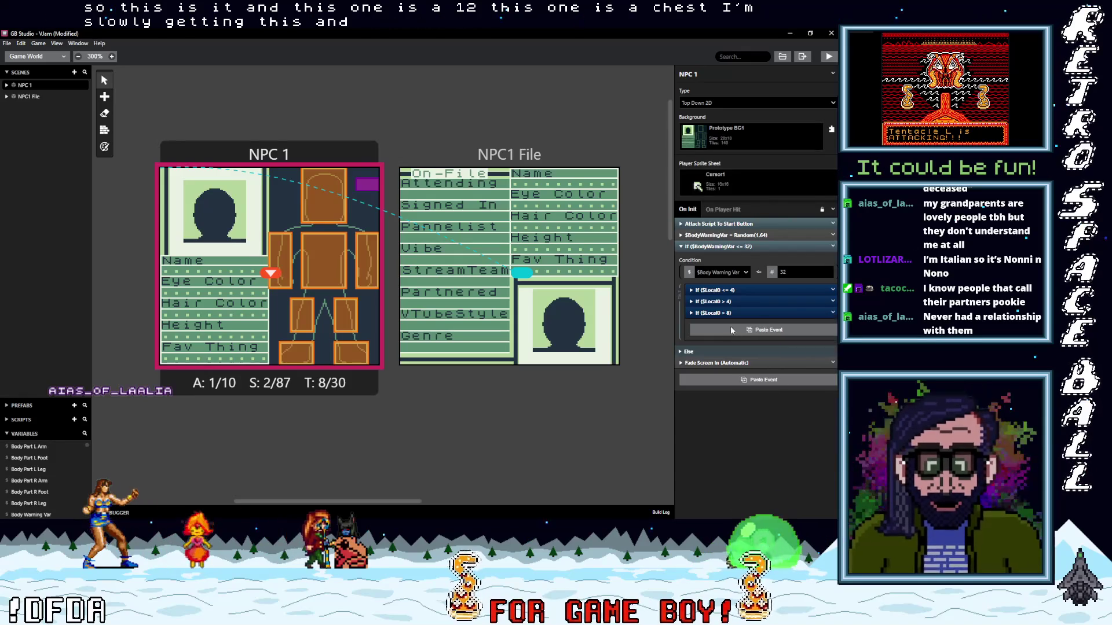
click(810, 399)
Expand the > 8, ≤ 4 and > 4 If blocks to review their nested checks.
click(736, 325)
scroll(755, 380, down, 2)
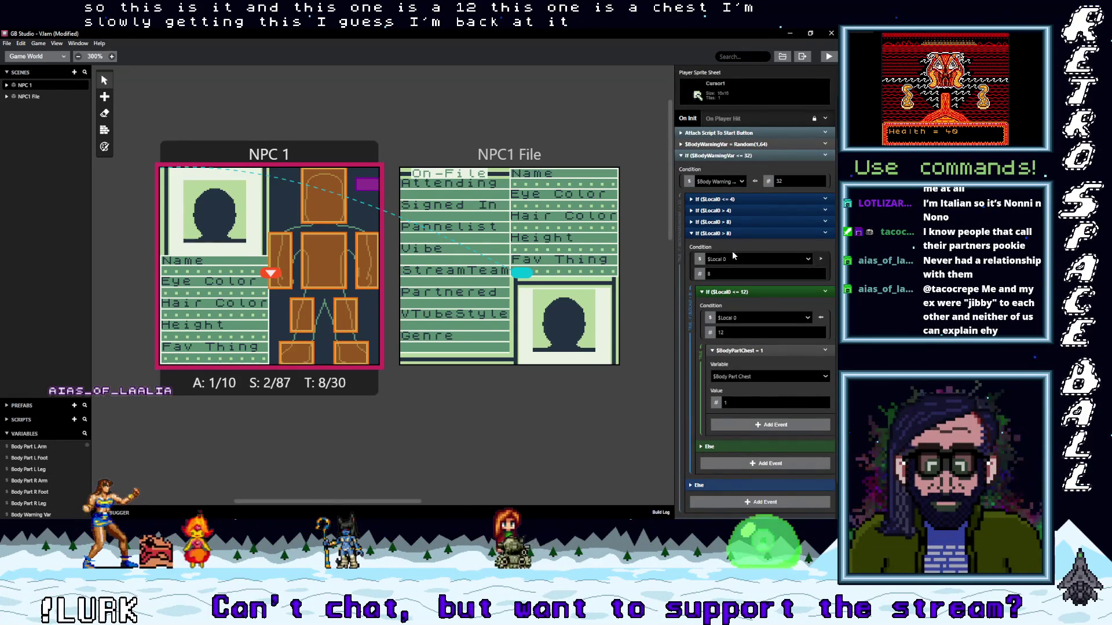
click(730, 221)
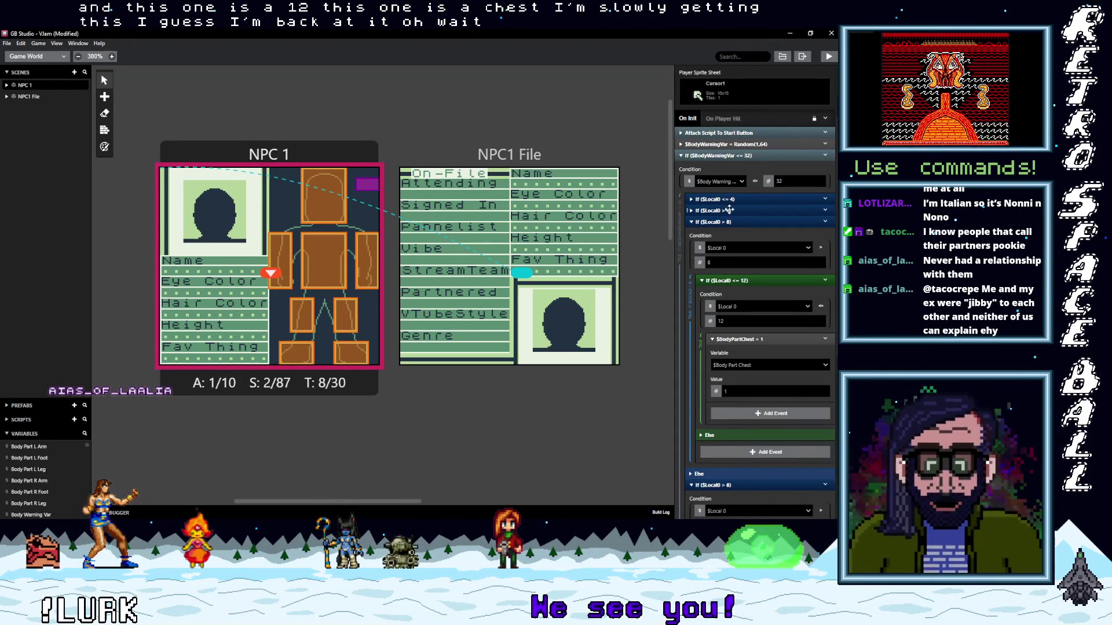
click(729, 210)
click(729, 199)
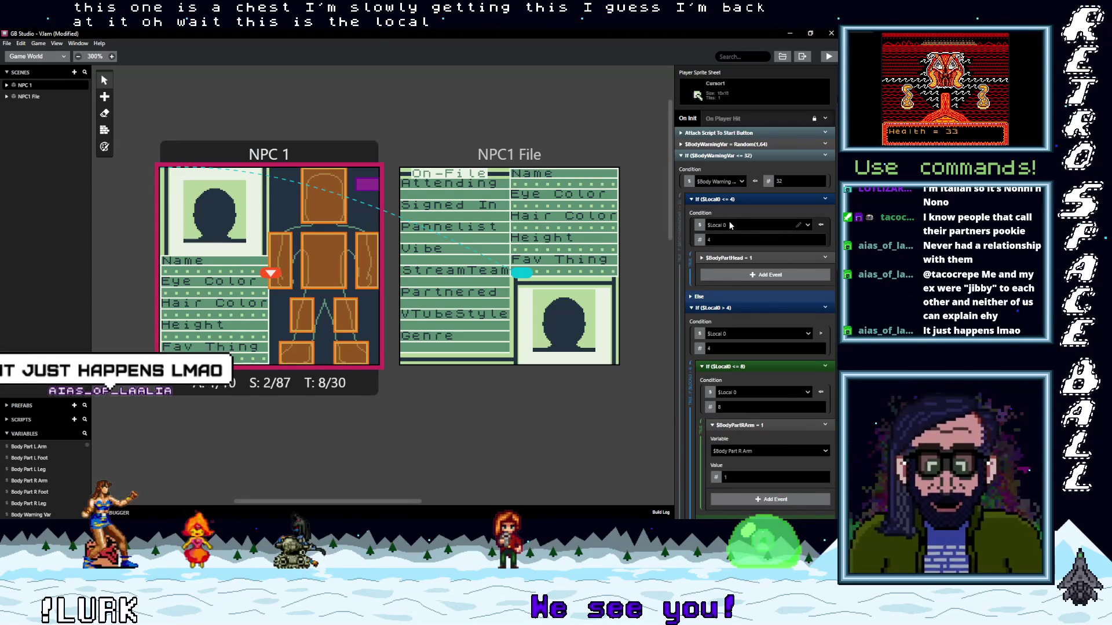
Switch the ≤ 4, > 4 and > 8 conditions from $Local 0 to global Body Warning Var.
click(731, 228)
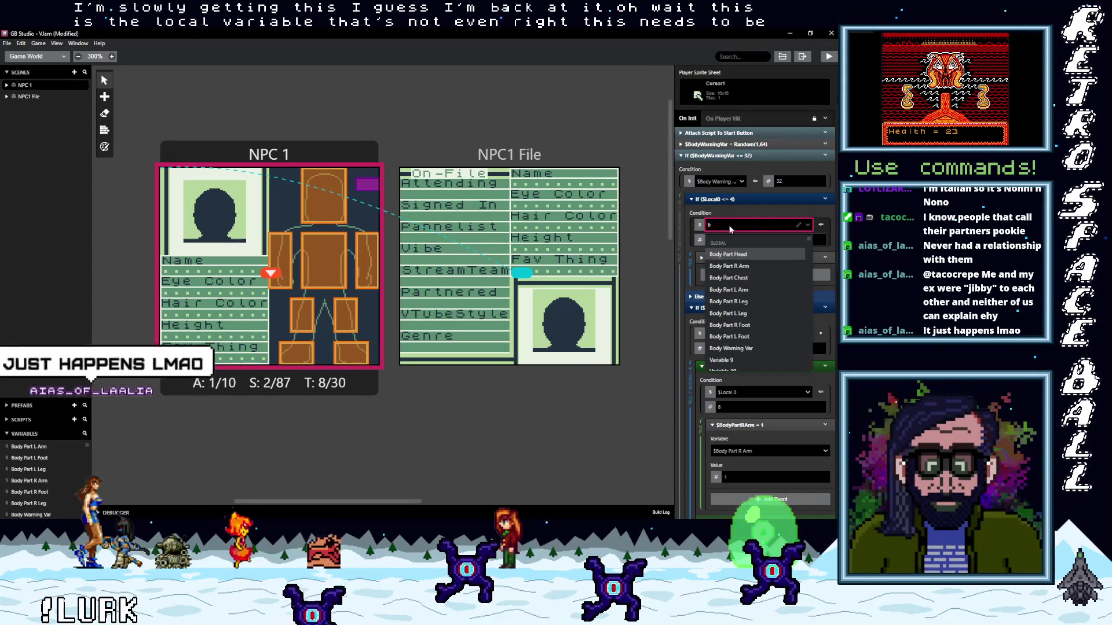
text(wa)
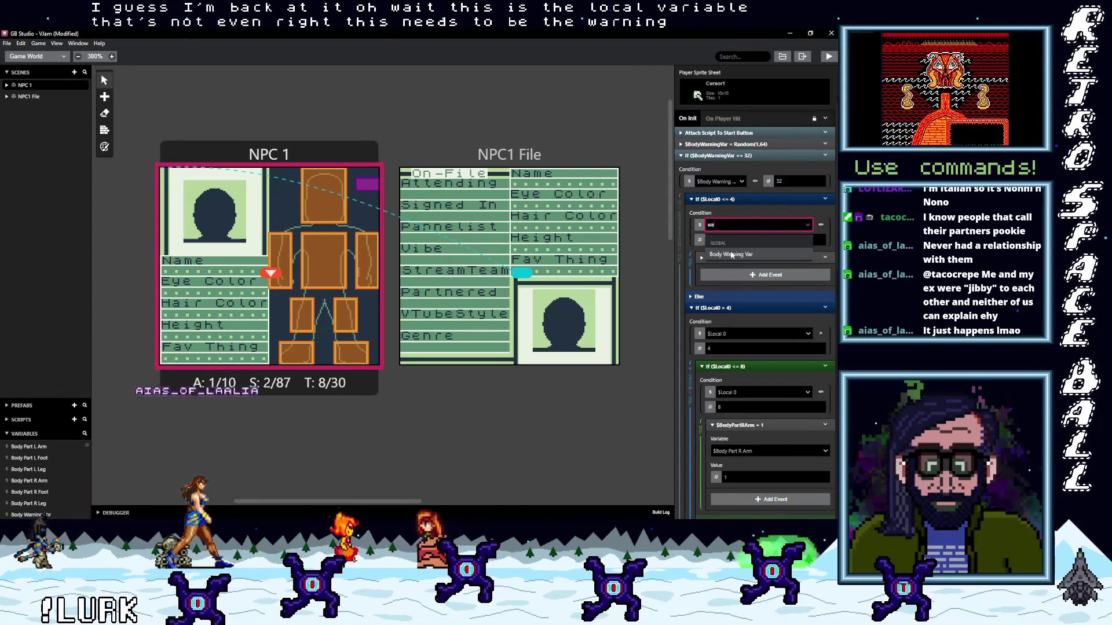
click(731, 254)
click(739, 336)
text(war)
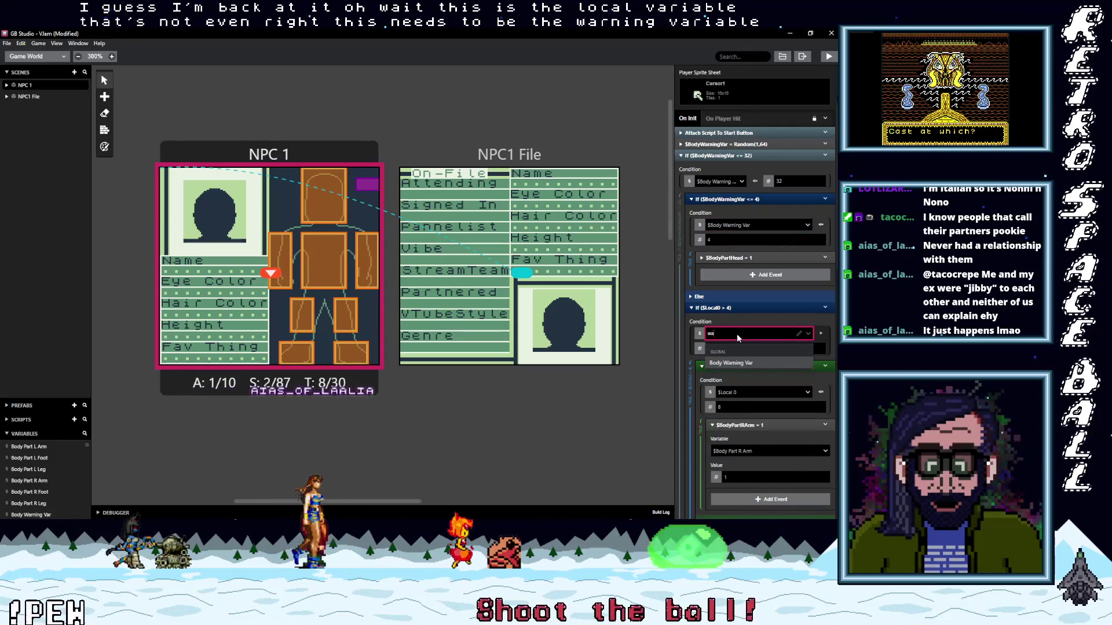
click(758, 362)
scroll(747, 394, down, 3)
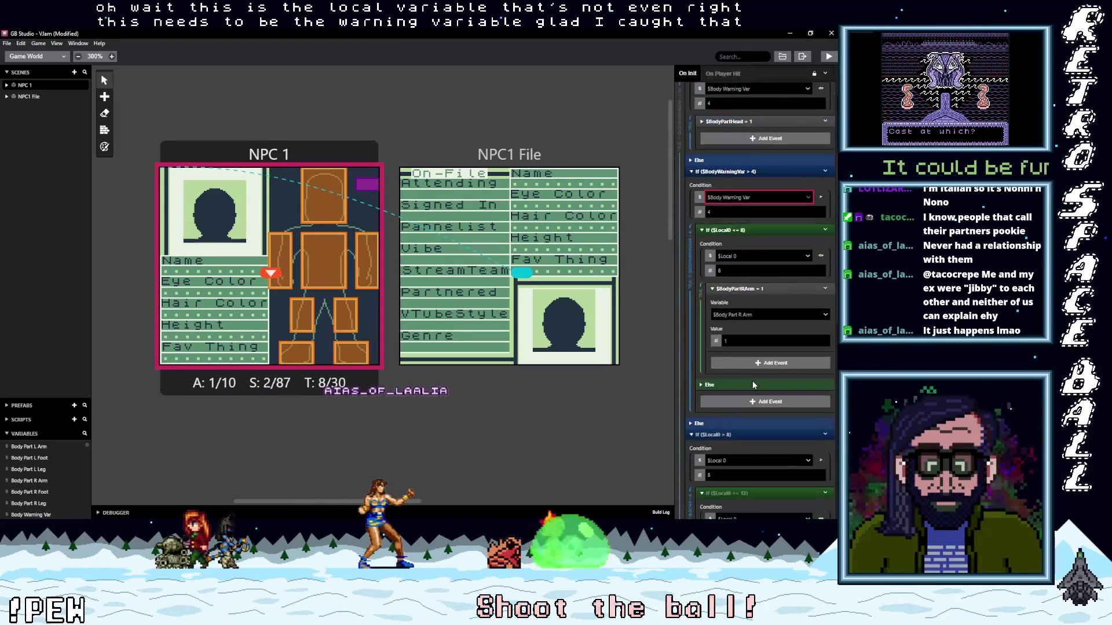
click(741, 414)
text(war)
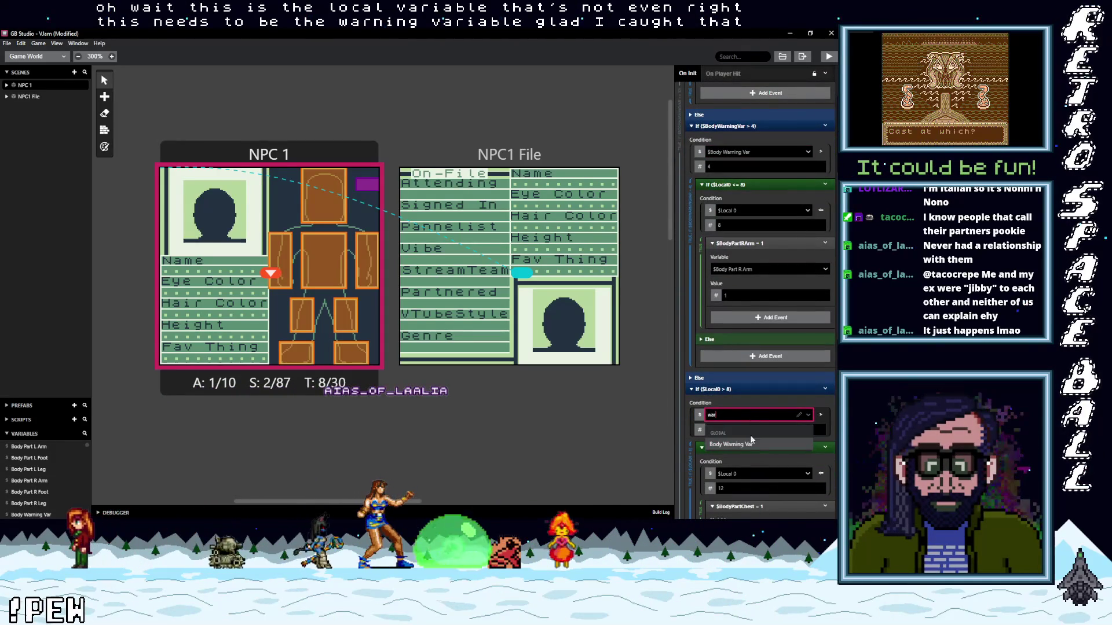
click(752, 441)
scroll(764, 422, down, 2)
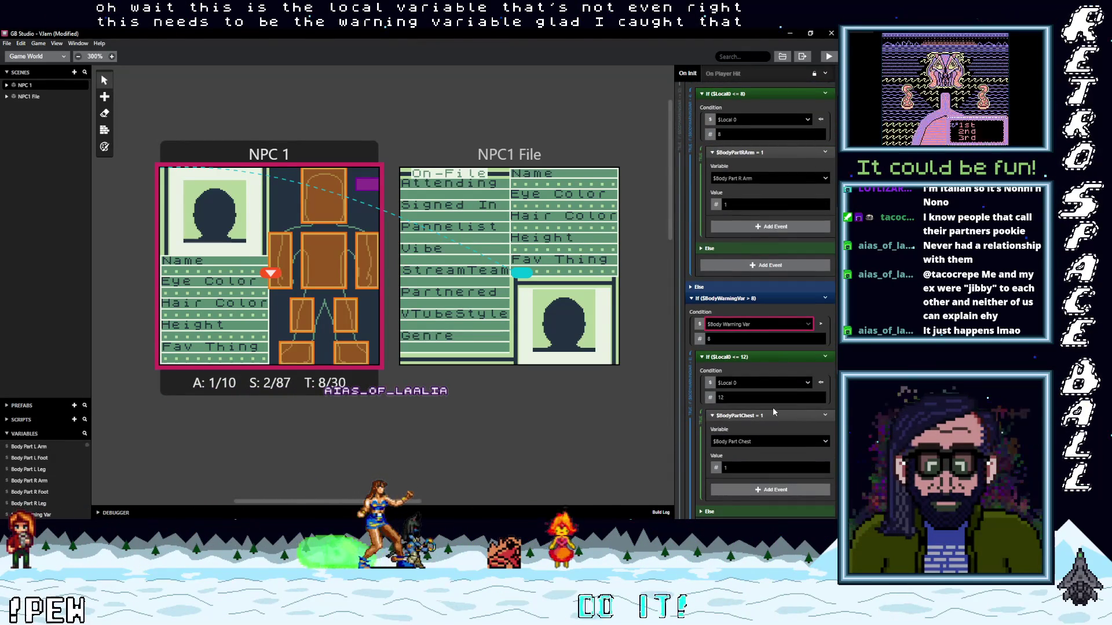